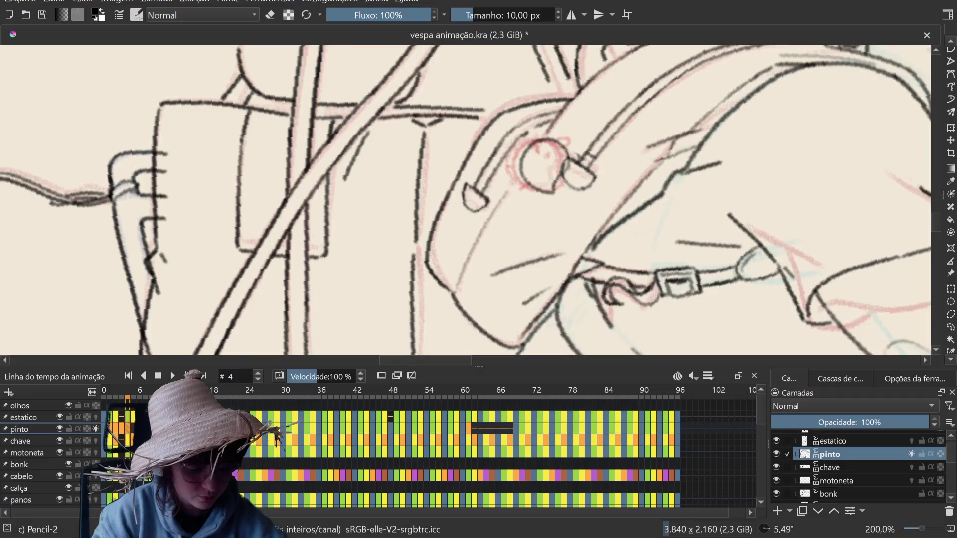
- Save the vespa animação.kra animation file
{"action": "key", "text": "ctrl+s"}
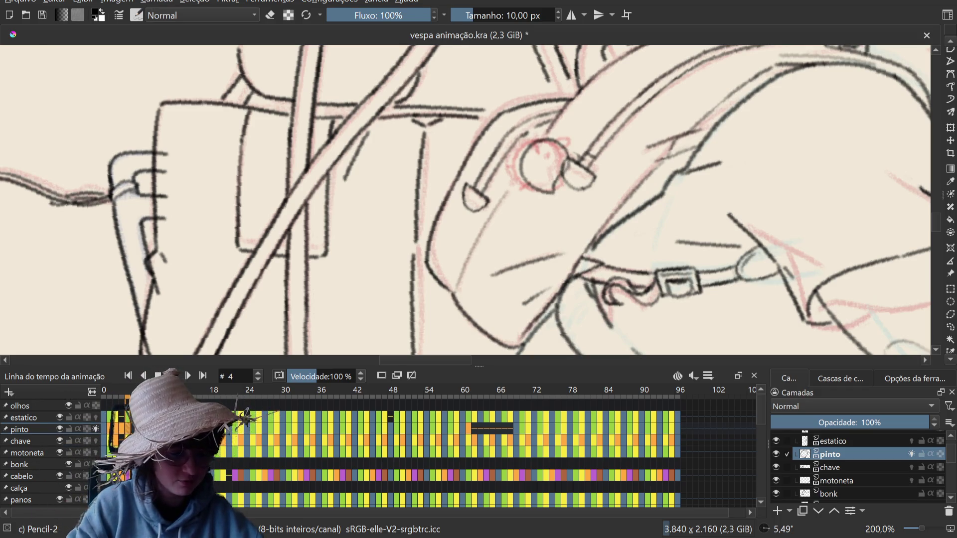
- Erase the stray ink beside the small round knob and redraw its right-side line
{"action": "key", "text": "e"}
{"action": "mouse_move", "coordinate": [552, 176]}
{"action": "left_mouse_down"}
{"action": "mouse_move", "coordinate": [562, 178]}
{"action": "mouse_move", "coordinate": [563, 153]}
{"action": "left_mouse_up"}
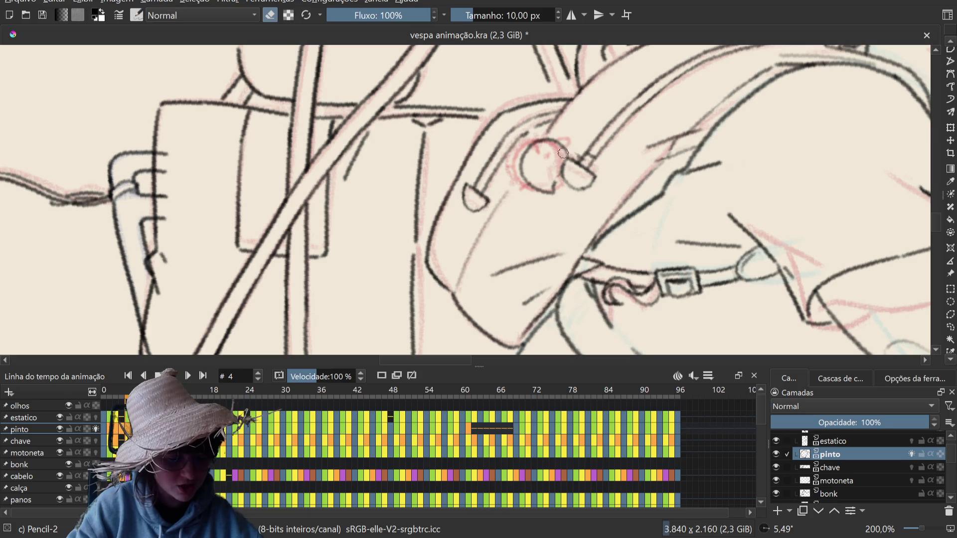
{"action": "key", "text": "e"}
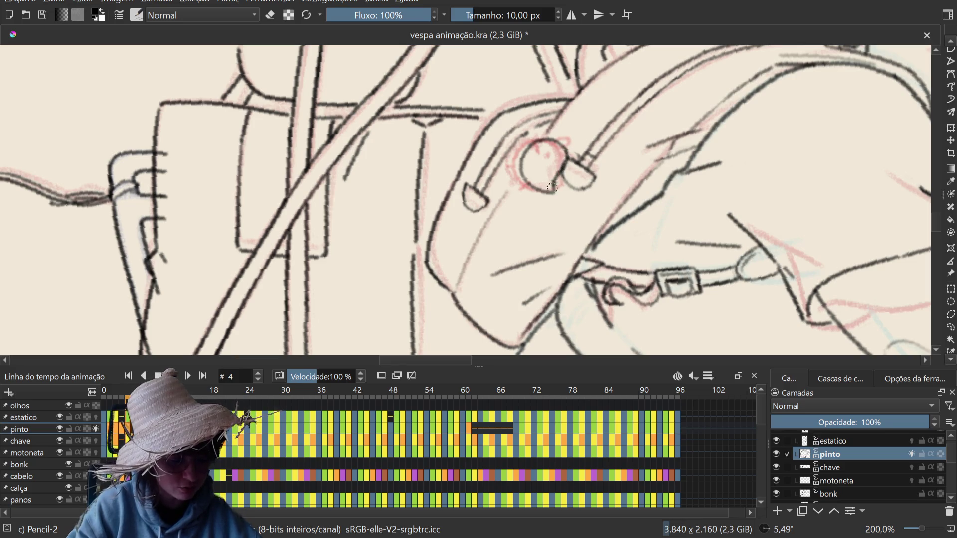
{"action": "left_click_drag", "start_coordinate": [569, 150], "coordinate": [558, 175]}
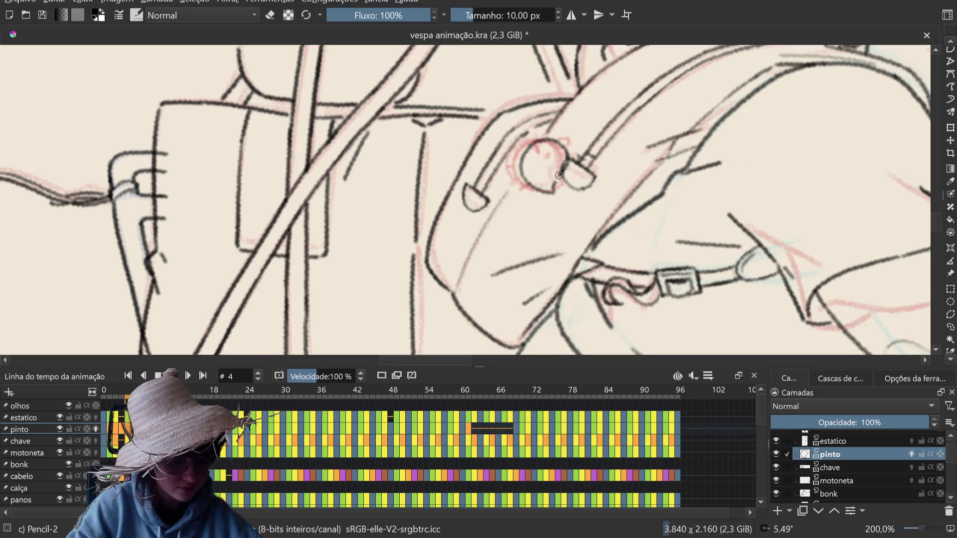